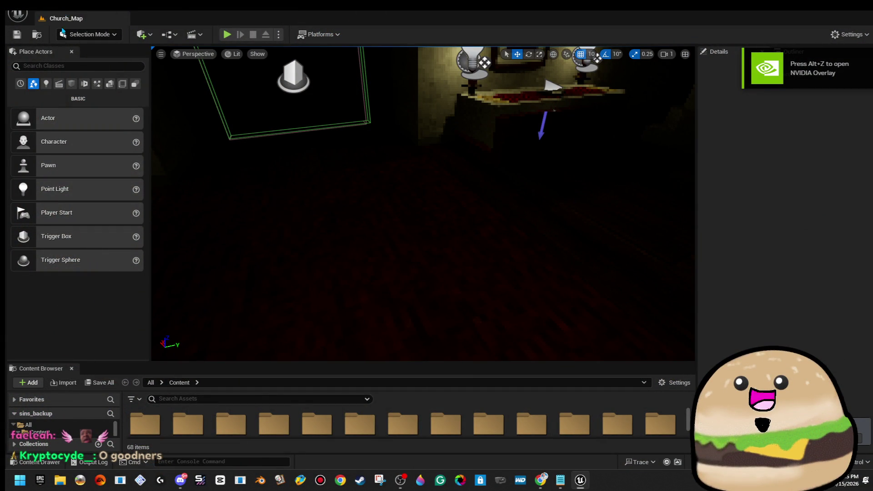
- Open the level_SPACE map from the Maps folder and start a Play-in-Editor session
key(alt+f)
click(69, 49)
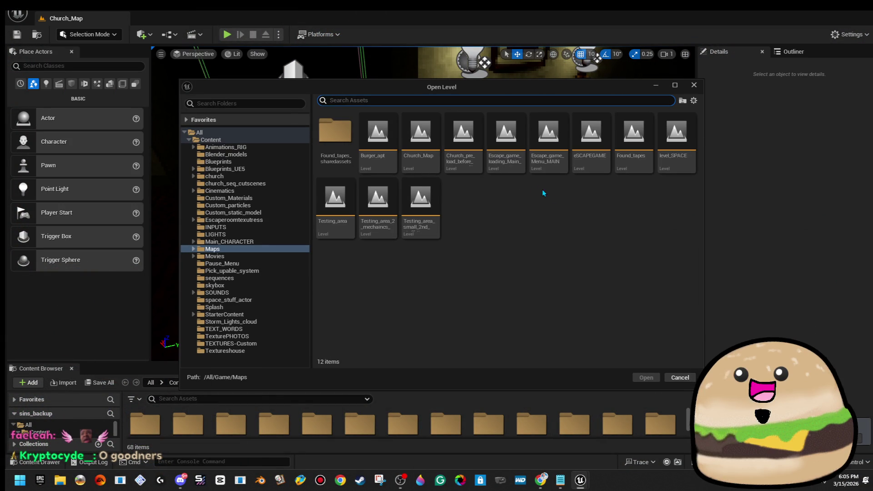
click(673, 166)
double_click(673, 166)
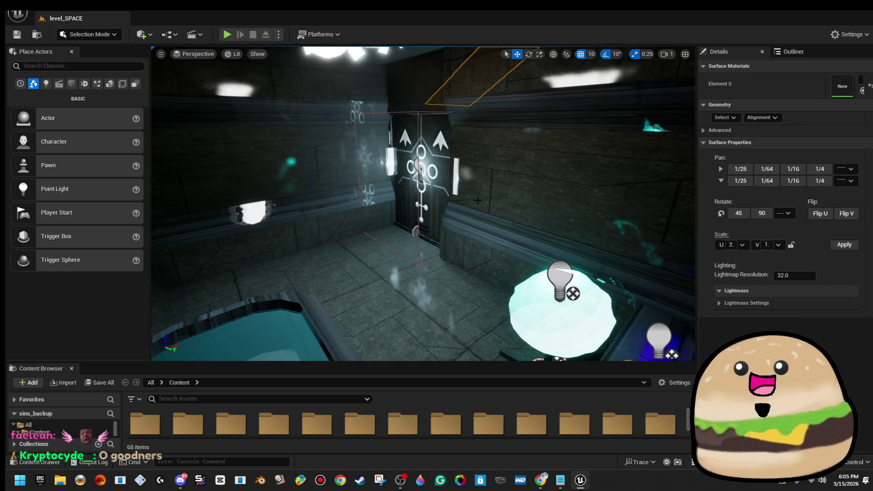
click(227, 34)
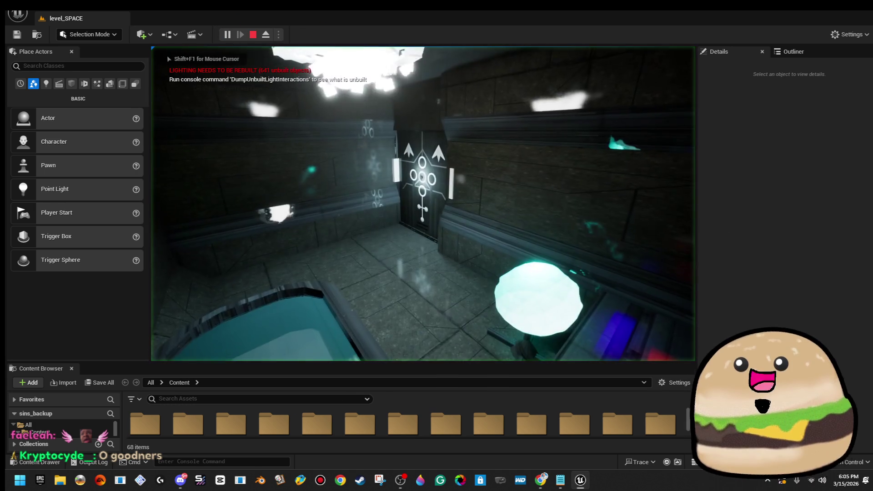
- Walk forward through the space station corridor up to the sealed glyph door
key(w)
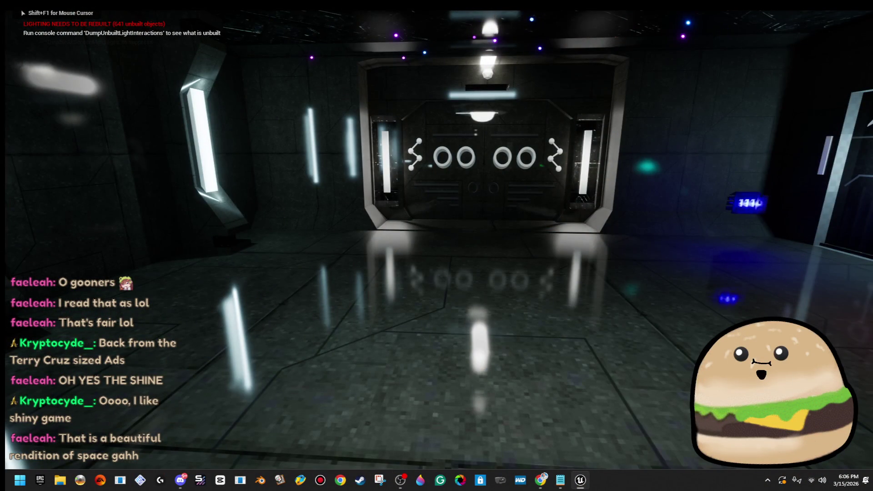
- Approach the glyph door, look up at the bright ceiling ring, then step back
key(w)
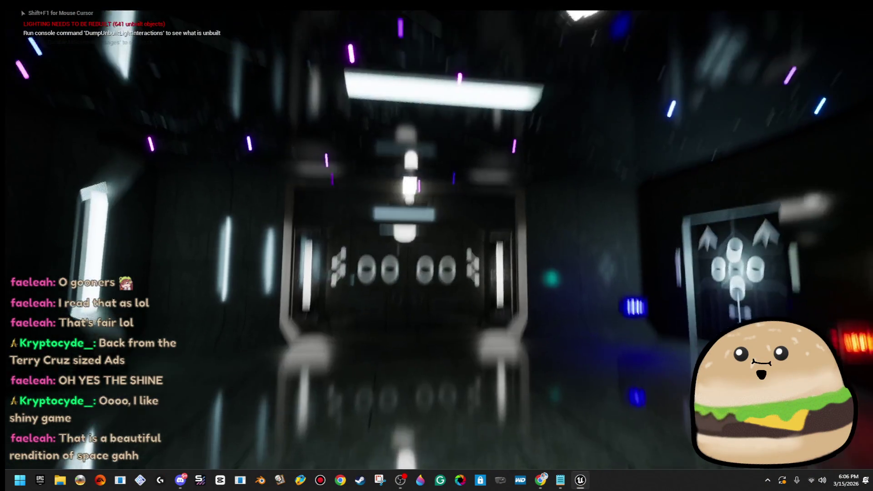
key(w)
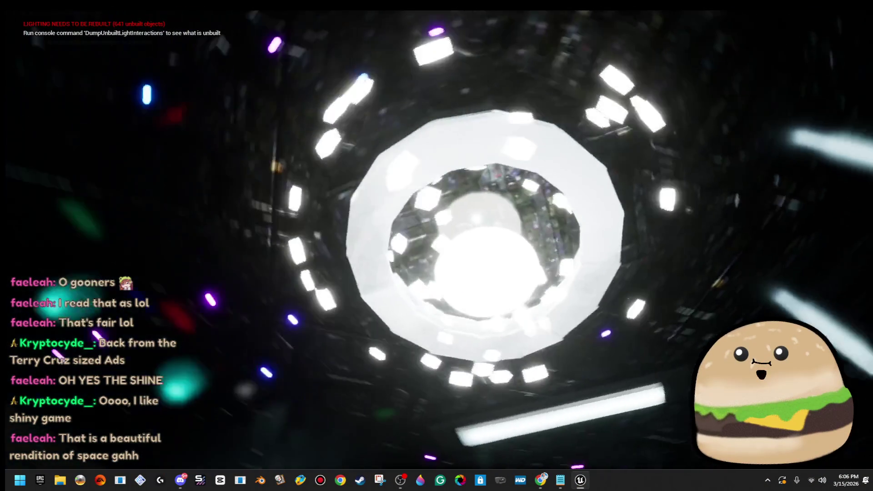
key(w)
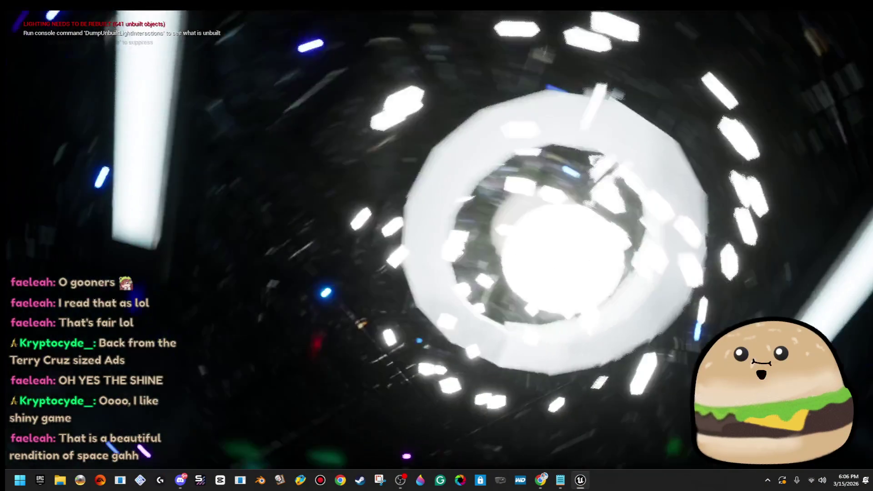
key(w)
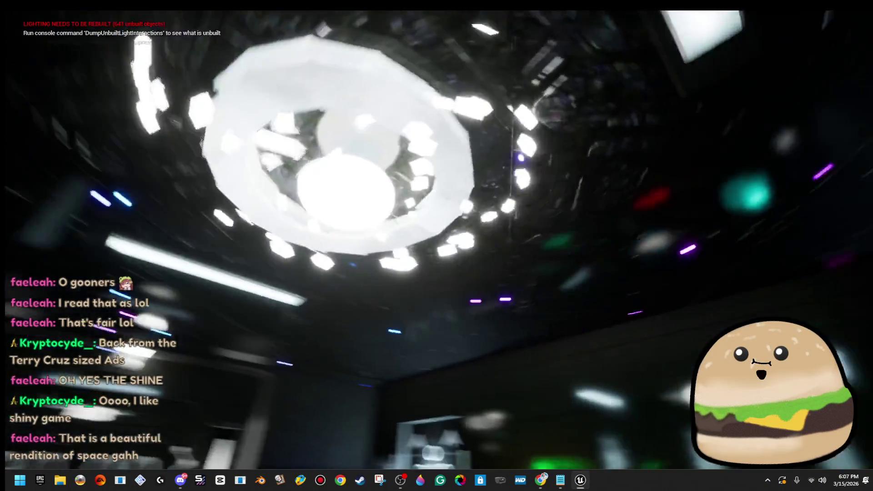
key(s)
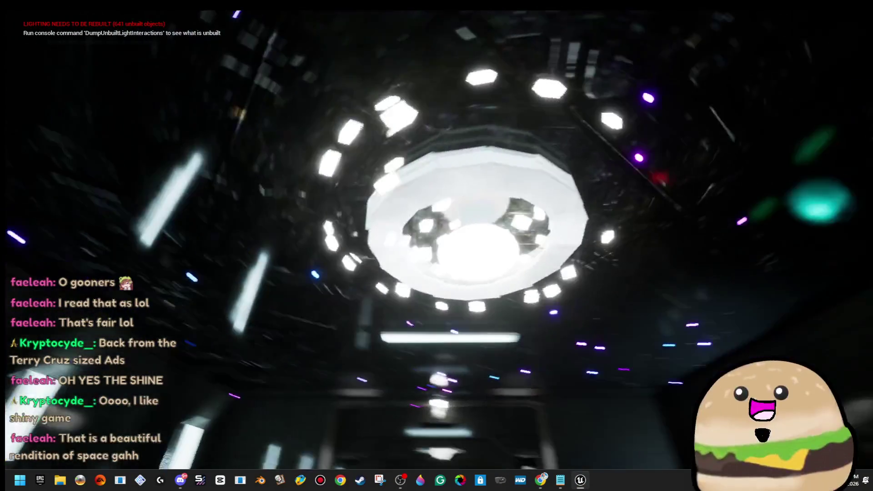
key(s)
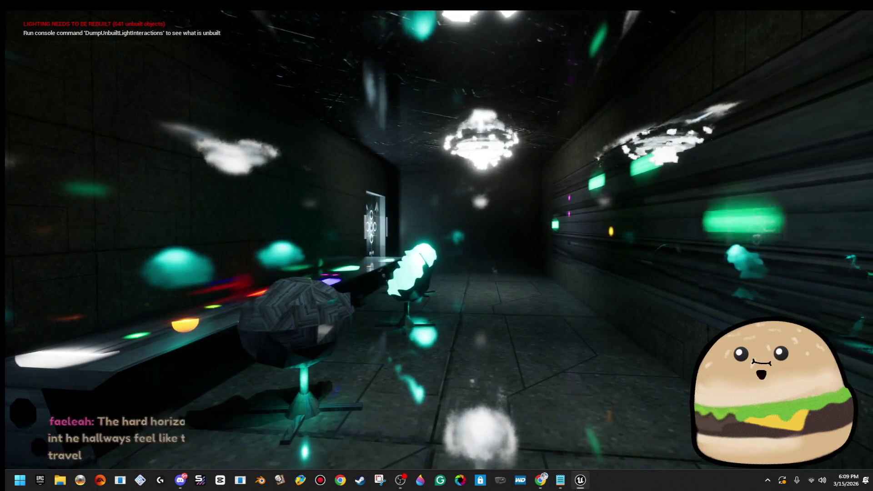
key(alt+Tab)
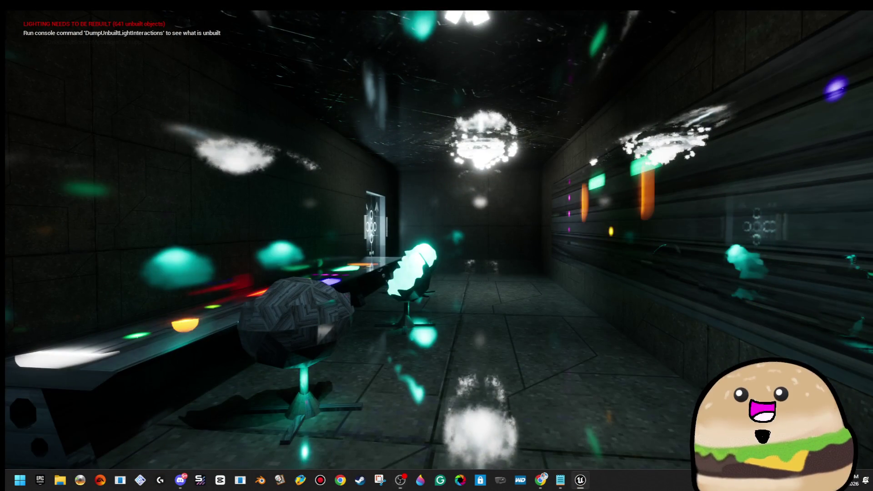
key(alt+p)
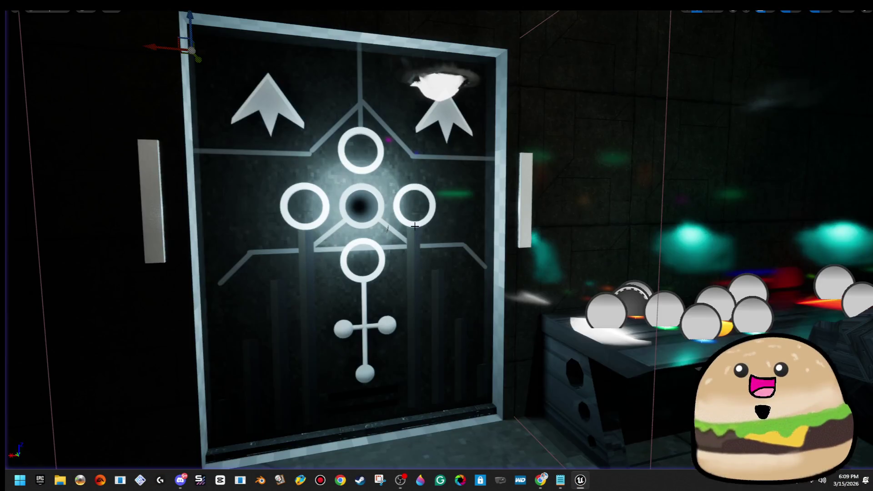
- Stop the playtest, frame the door panel, orbit up to the ceiling lights, and restore the editor panels
key(Escape)
key(f)
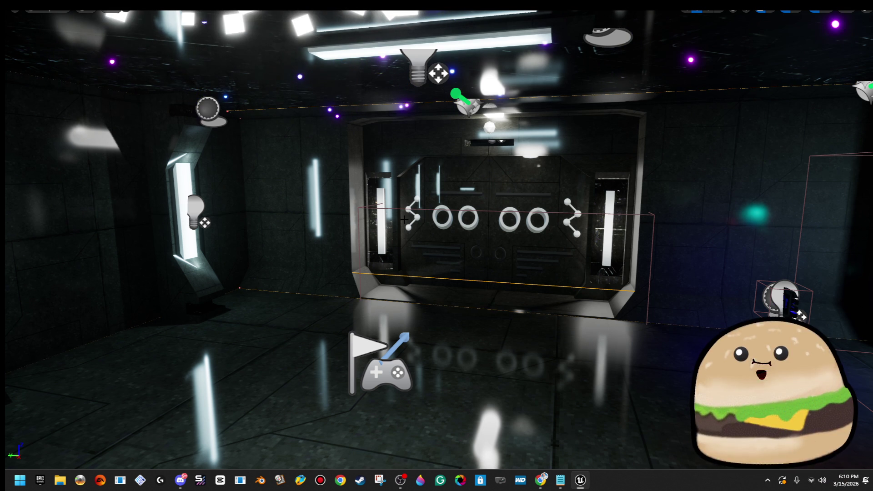
mouse_move(407, 225)
mouse_down()
mouse_move(460, 223)
mouse_move(468, 145)
mouse_up()
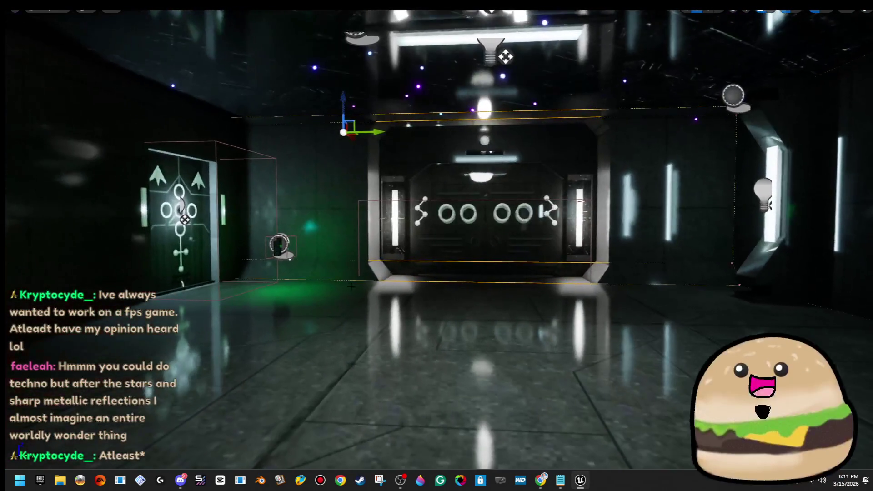
key(F11)
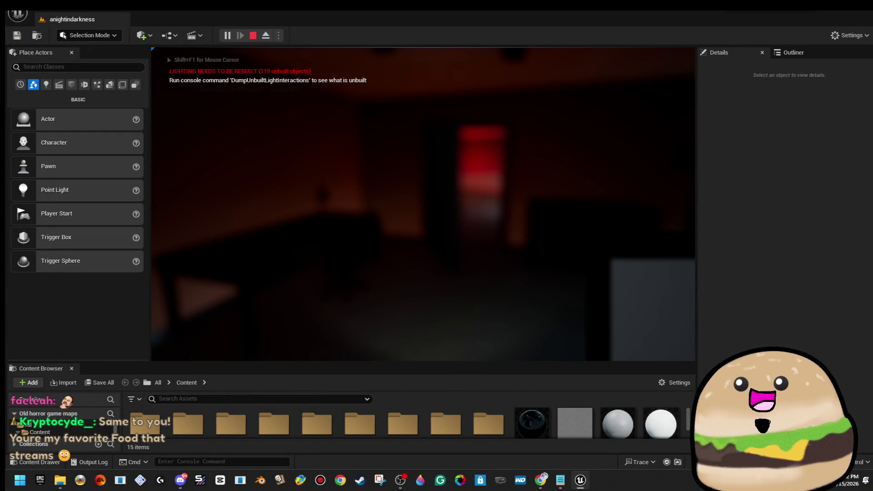
- Return to the anightindarkness play session, give it mouse control and make it fill the screen
key(alt+Tab)
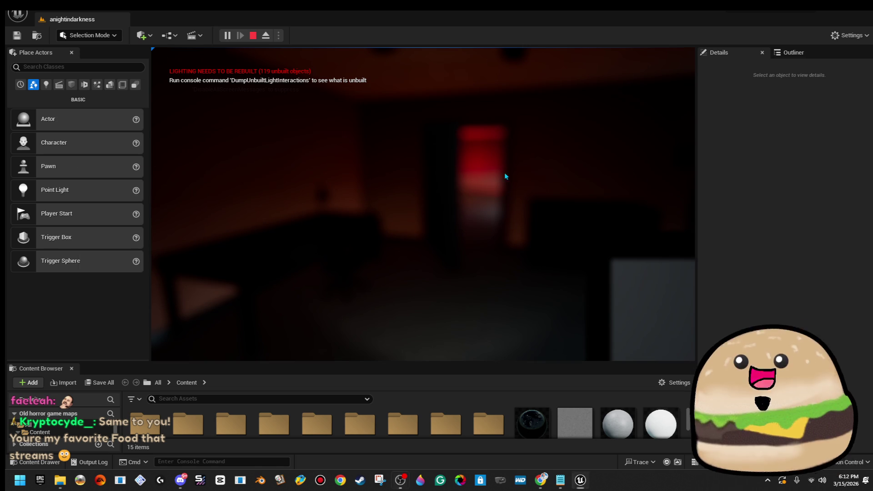
click(575, 235)
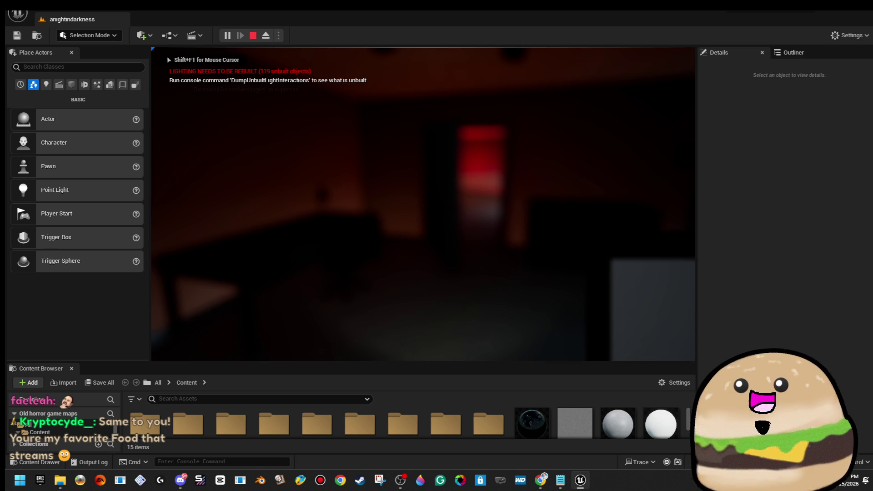
key(F11)
- Switch from the horror-level playtest over to the web browser
key(alt+Tab)
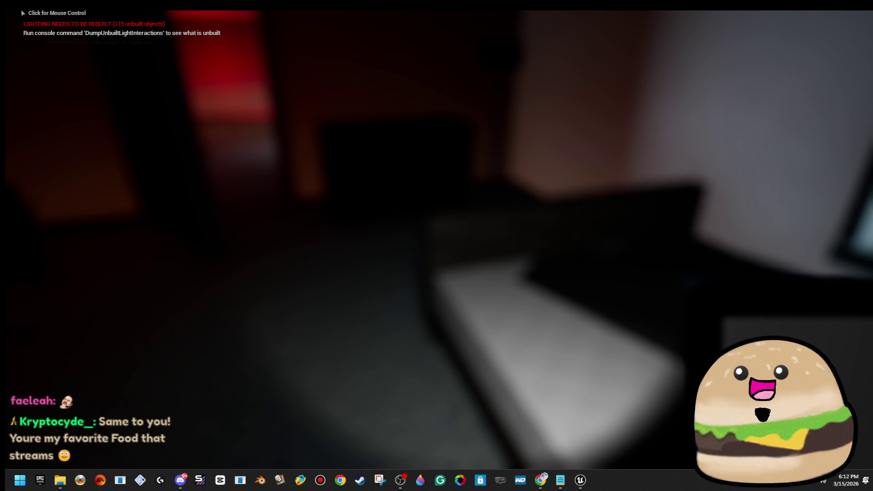